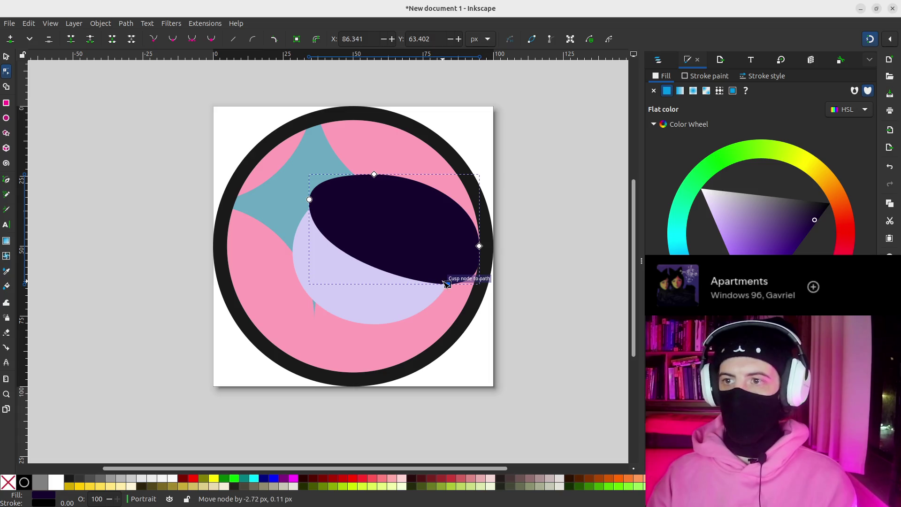
Flatten the blob's right side by making its right node smooth and pulling it left.
{"action": "left_click_drag", "start_coordinate": [479, 246], "coordinate": [466, 243]}
{"action": "left_click", "coordinate": [374, 175]}
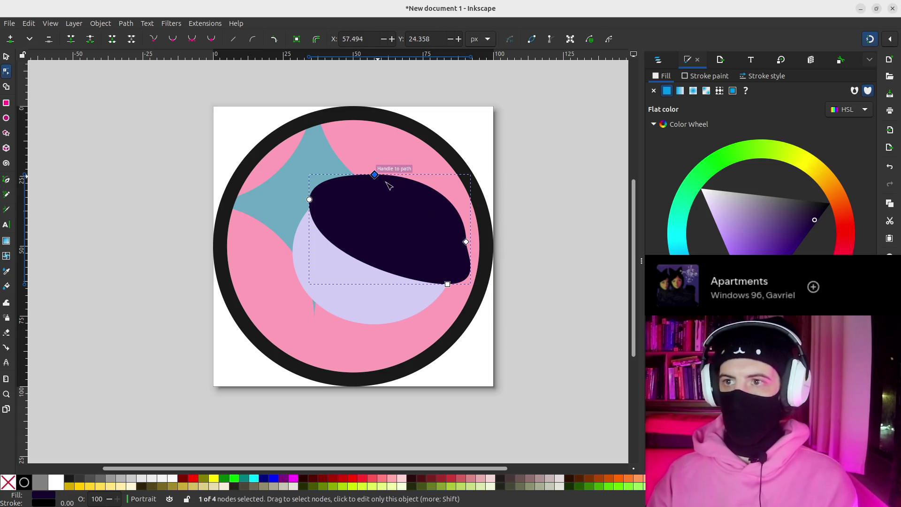
{"action": "left_click", "coordinate": [466, 243], "text": "shift"}
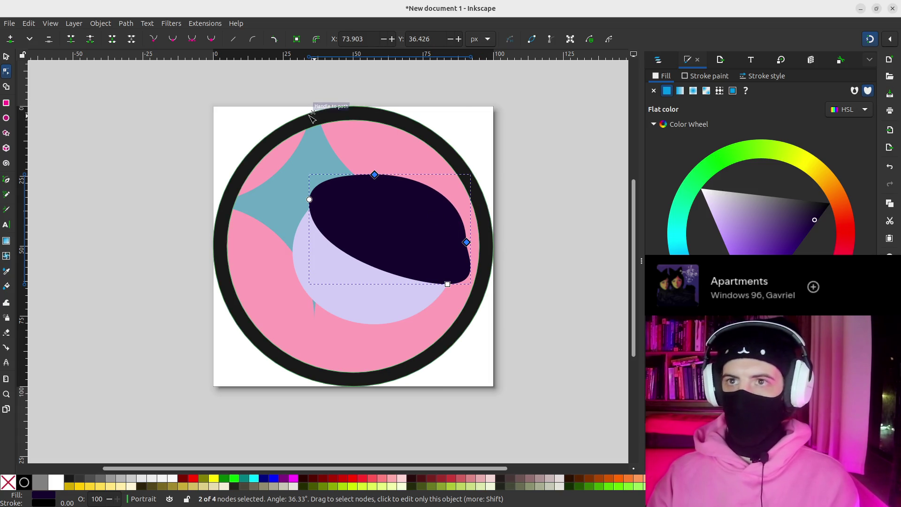
{"action": "left_click", "coordinate": [274, 40]}
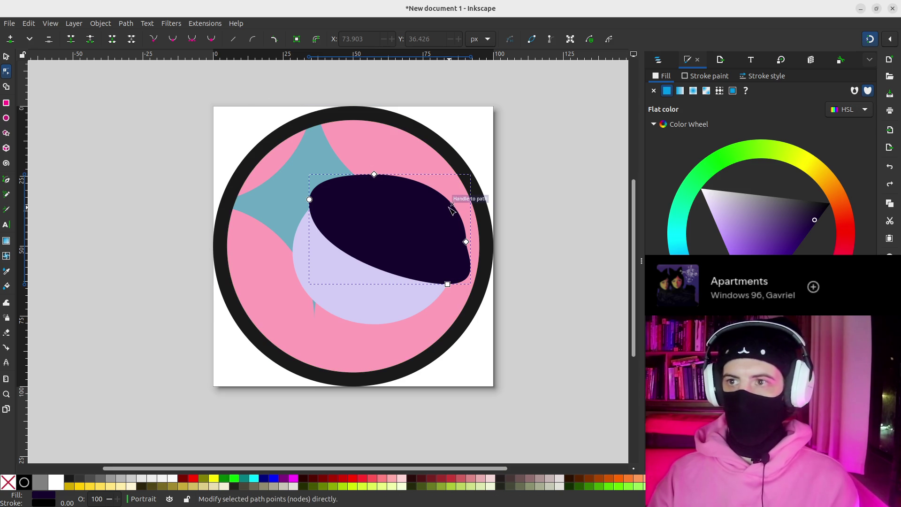
{"action": "left_click", "coordinate": [466, 243]}
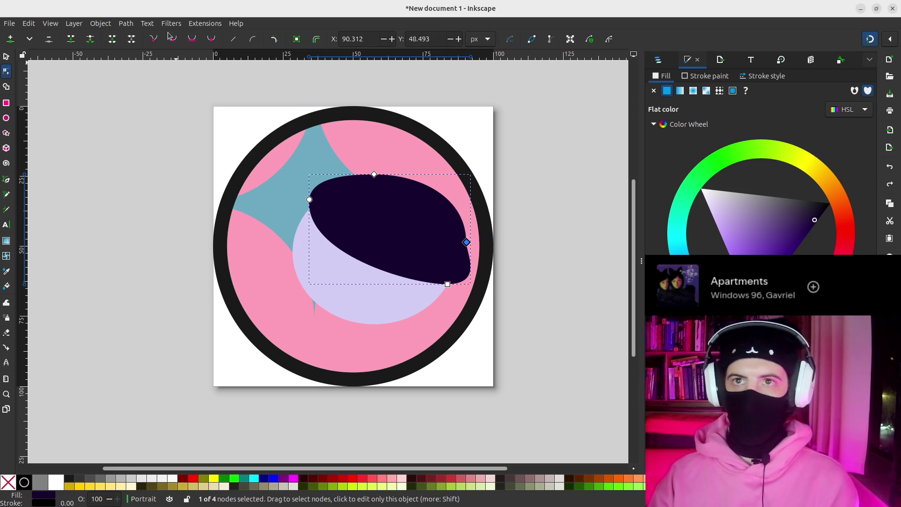
{"action": "left_click", "coordinate": [193, 43]}
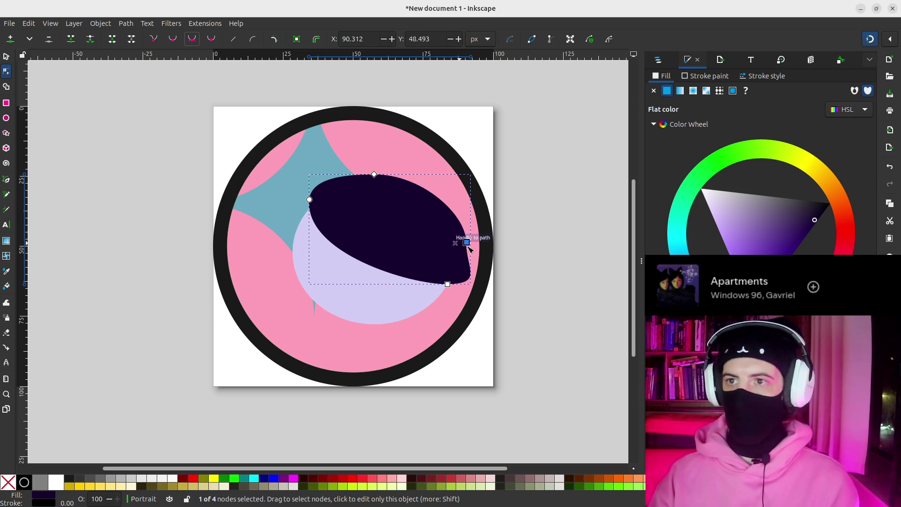
{"action": "left_click_drag", "start_coordinate": [467, 248], "coordinate": [456, 243]}
Make the blob's left and top nodes symmetric.
{"action": "left_click", "coordinate": [374, 175]}
{"action": "left_click", "coordinate": [309, 199]}
{"action": "key", "text": "shift+y"}
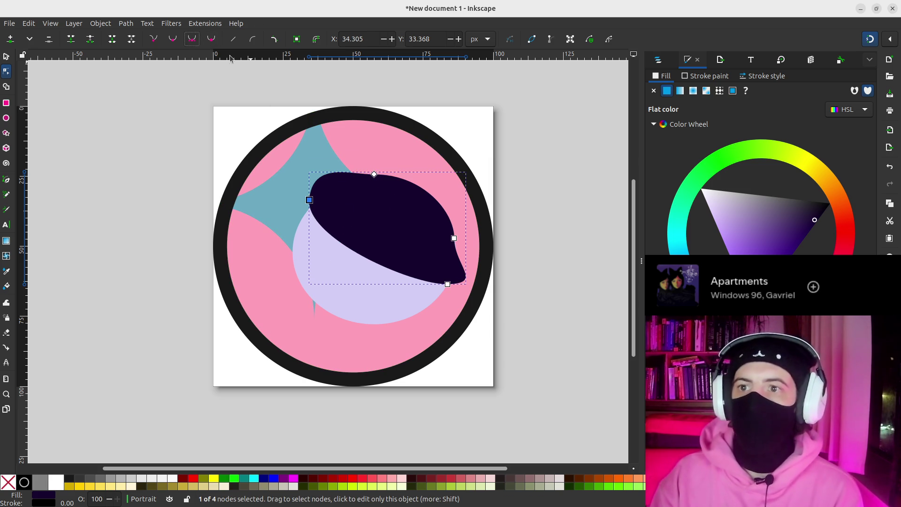
{"action": "left_click", "coordinate": [378, 179]}
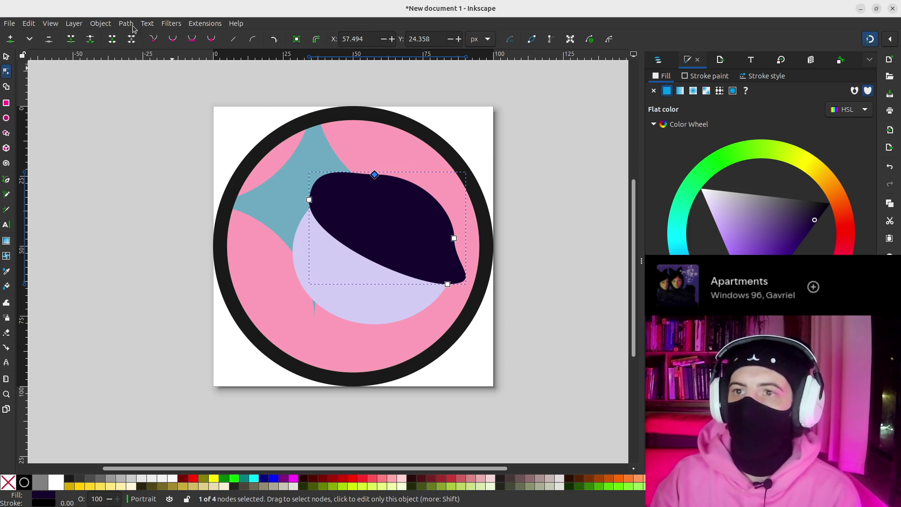
{"action": "left_click", "coordinate": [192, 42]}
Nudge the top, left and right nodes to refine the lopsided blob outline.
{"action": "left_click_drag", "start_coordinate": [376, 175], "coordinate": [386, 172]}
{"action": "left_click_drag", "start_coordinate": [306, 198], "coordinate": [301, 194]}
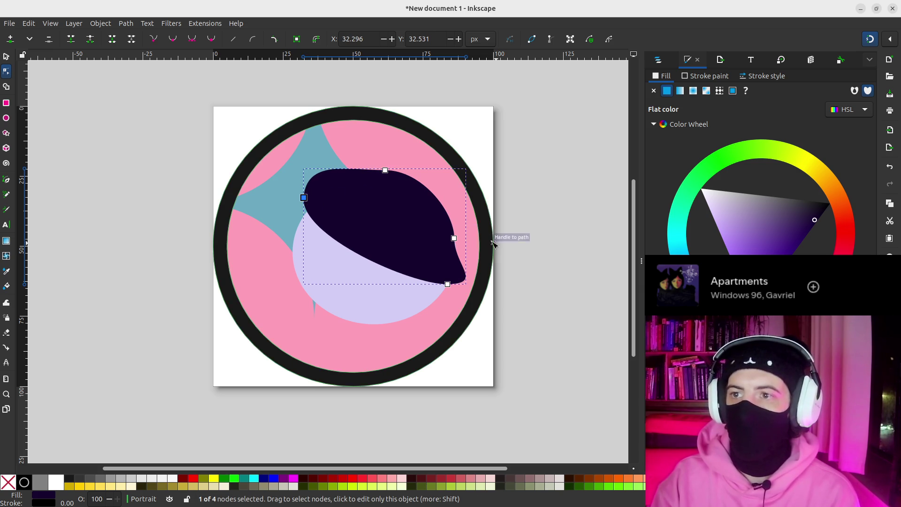
{"action": "left_click_drag", "start_coordinate": [449, 241], "coordinate": [448, 228]}
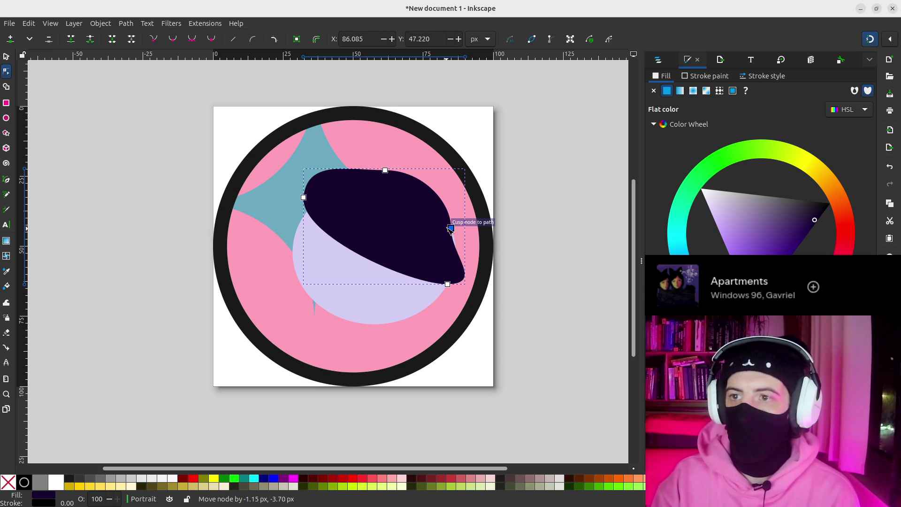
{"action": "left_click_drag", "start_coordinate": [304, 197], "coordinate": [318, 199]}
{"action": "left_click_drag", "start_coordinate": [385, 171], "coordinate": [384, 181]}
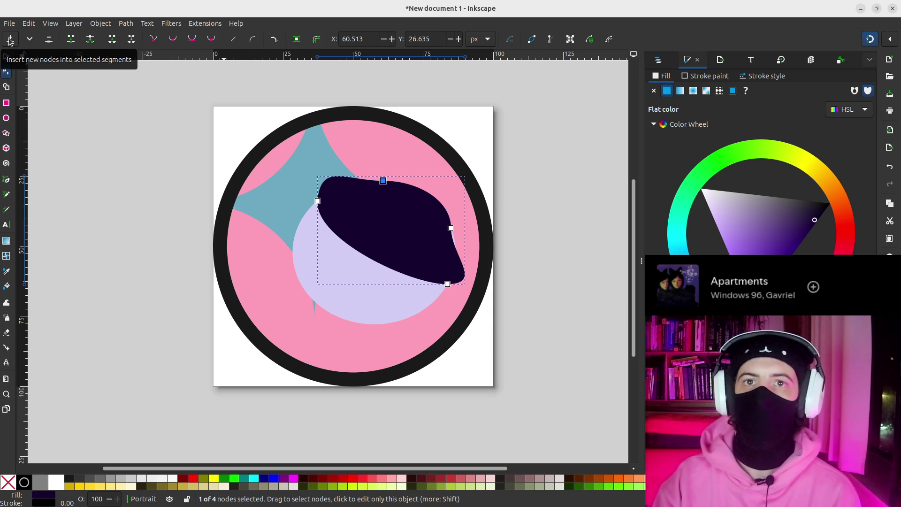
Convert the blob's top node to a corner point and shift it slightly right.
{"action": "left_click", "coordinate": [193, 40]}
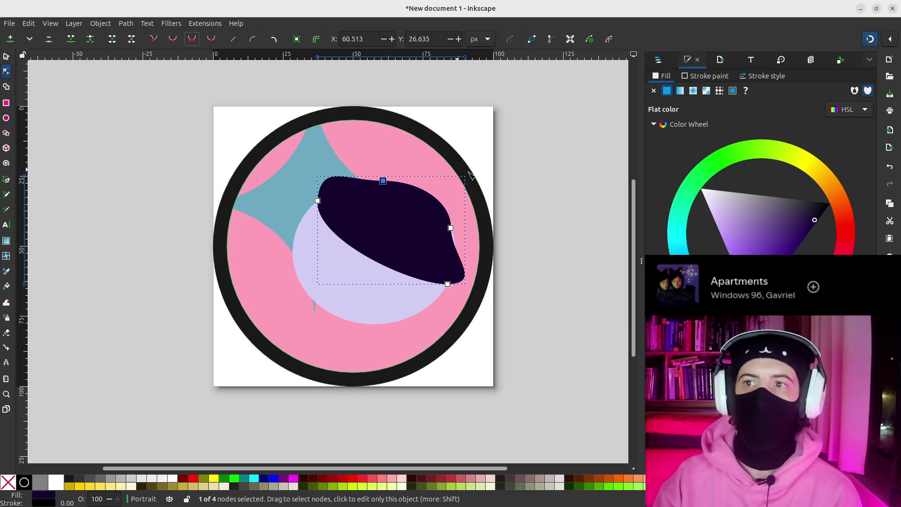
{"action": "left_click", "coordinate": [169, 42]}
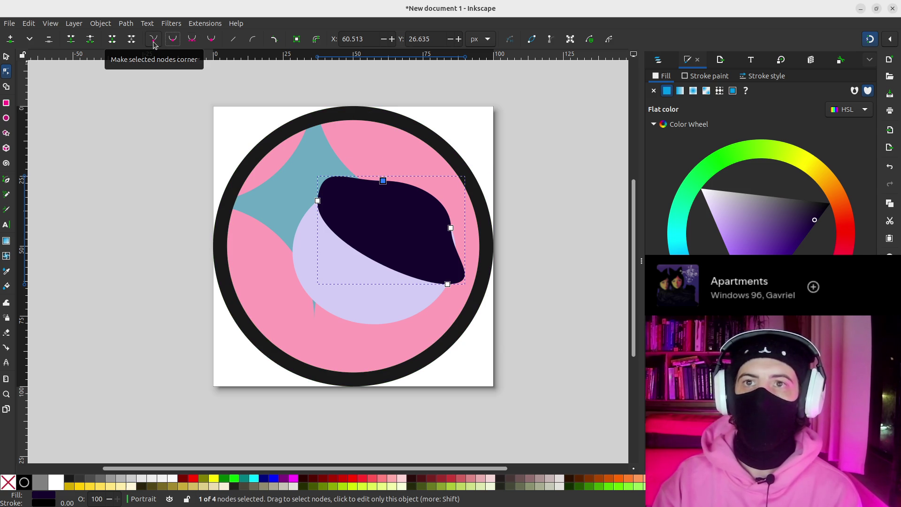
{"action": "left_click", "coordinate": [154, 41]}
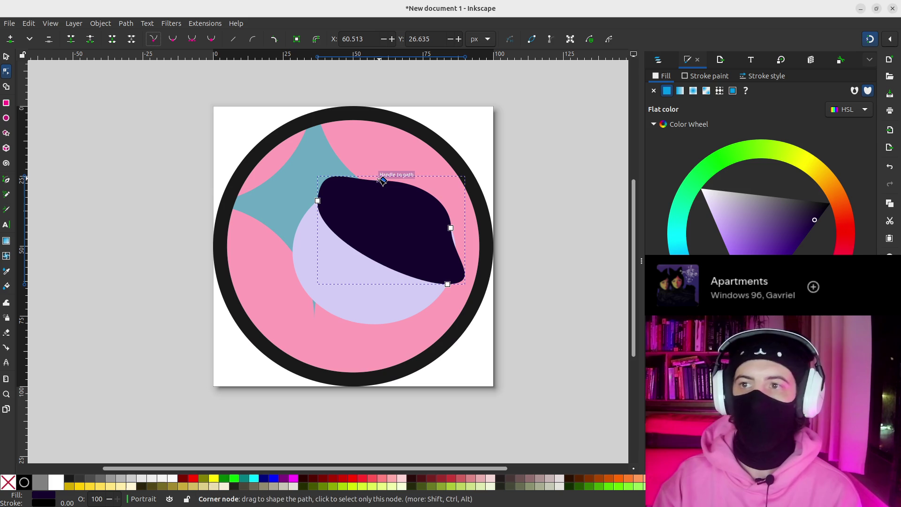
{"action": "mouse_move", "coordinate": [384, 182]}
{"action": "left_mouse_down"}
{"action": "mouse_move", "coordinate": [384, 162]}
{"action": "mouse_move", "coordinate": [387, 182]}
{"action": "left_mouse_up"}
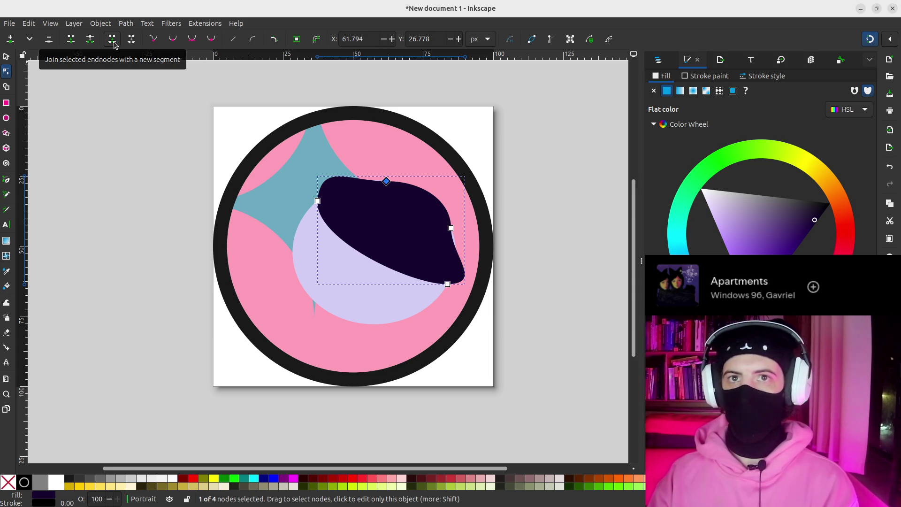
Turn on Bezier handle display, then try a node move and undo it.
{"action": "left_click", "coordinate": [27, 42]}
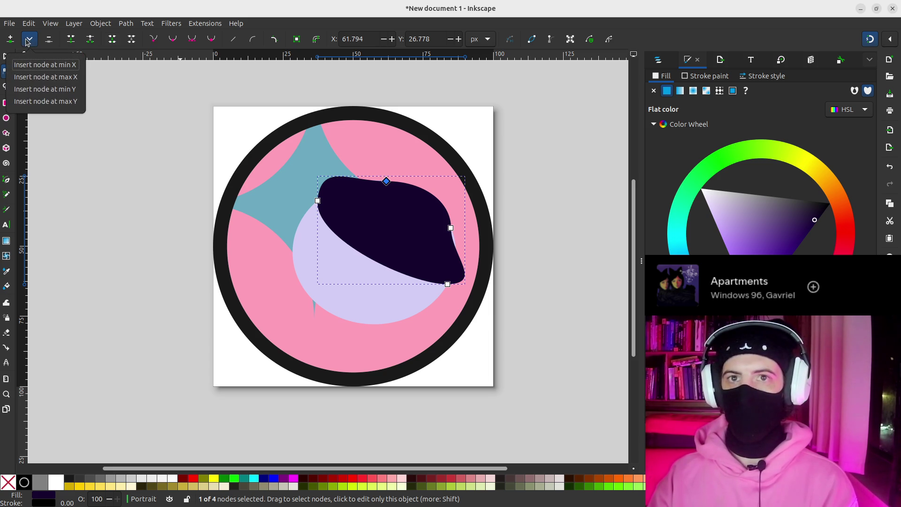
{"action": "left_click", "coordinate": [52, 44]}
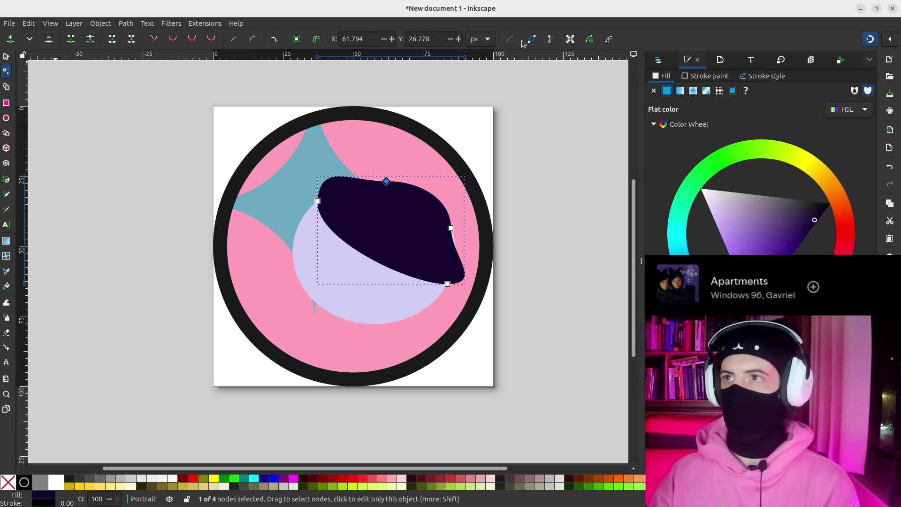
{"action": "left_click", "coordinate": [548, 43]}
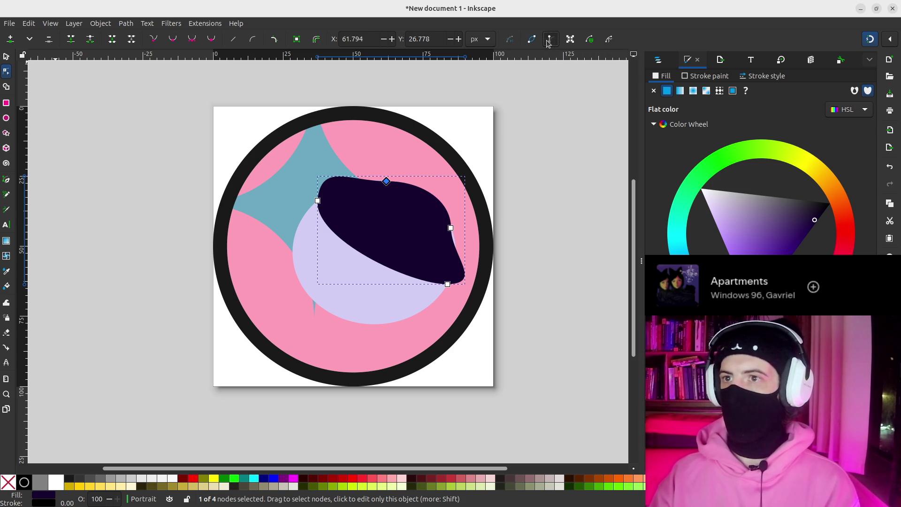
{"action": "mouse_move", "coordinate": [385, 176]}
{"action": "left_mouse_down"}
{"action": "mouse_move", "coordinate": [354, 190]}
{"action": "mouse_move", "coordinate": [353, 173]}
{"action": "mouse_move", "coordinate": [336, 172]}
{"action": "mouse_move", "coordinate": [310, 189]}
{"action": "left_mouse_up"}
{"action": "key", "text": "ctrl+z"}
Make the left node a cusp and swing its handles for a sharper point.
{"action": "key", "text": "ctrl+shift+z"}
{"action": "key", "text": "ctrl+z"}
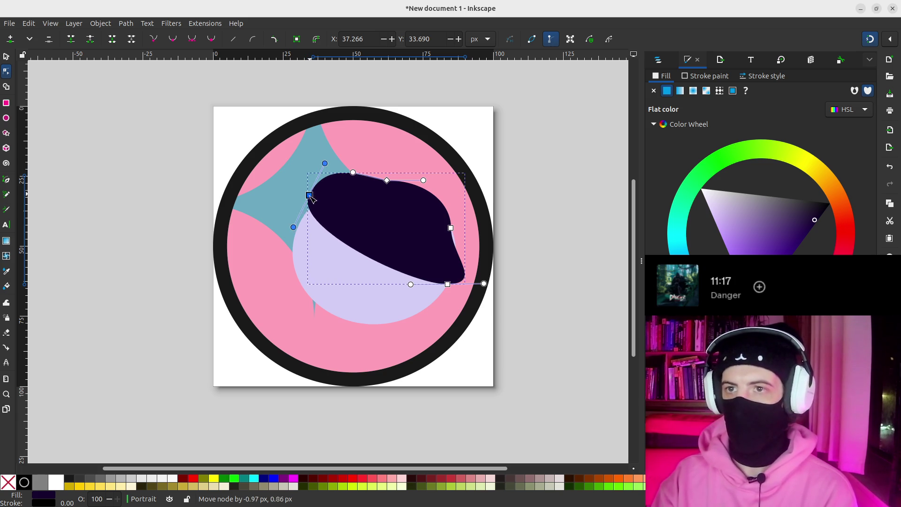
{"action": "left_click_drag", "start_coordinate": [318, 200], "coordinate": [314, 204]}
{"action": "left_click_drag", "start_coordinate": [300, 238], "coordinate": [331, 239]}
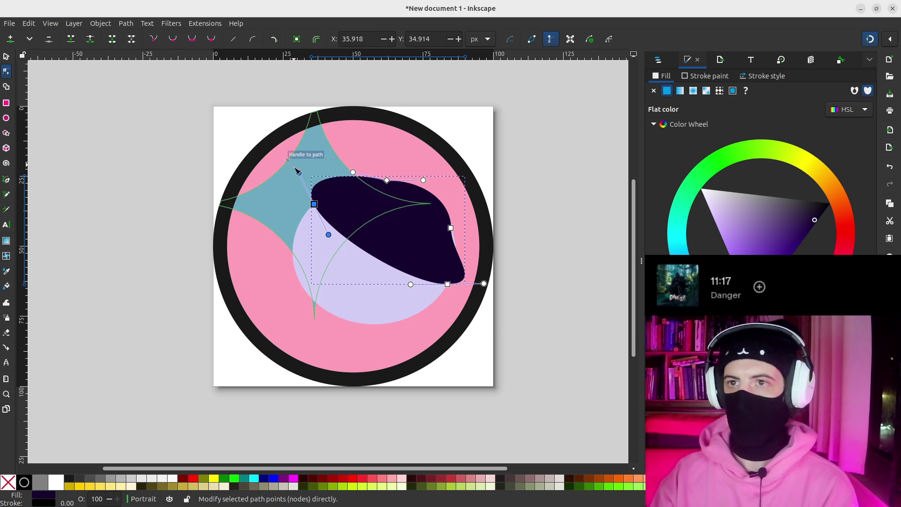
{"action": "left_click_drag", "start_coordinate": [302, 176], "coordinate": [296, 176]}
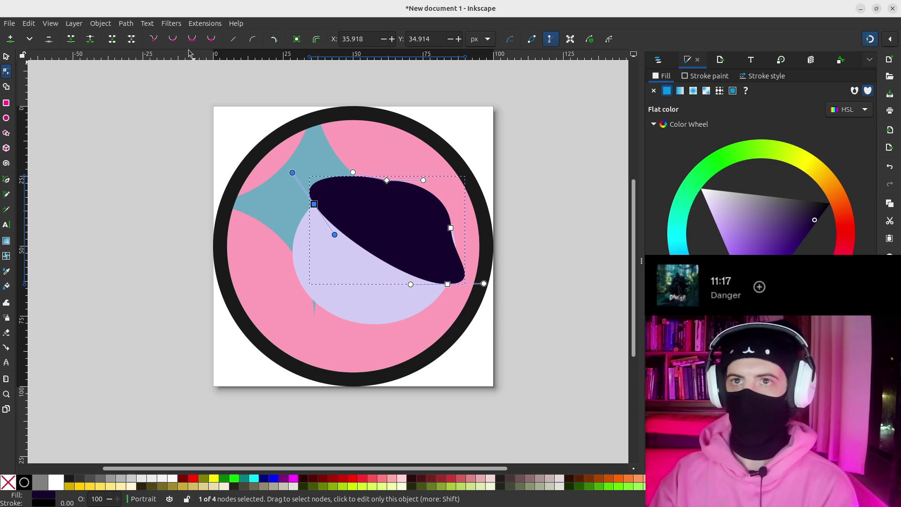
{"action": "left_click", "coordinate": [154, 40]}
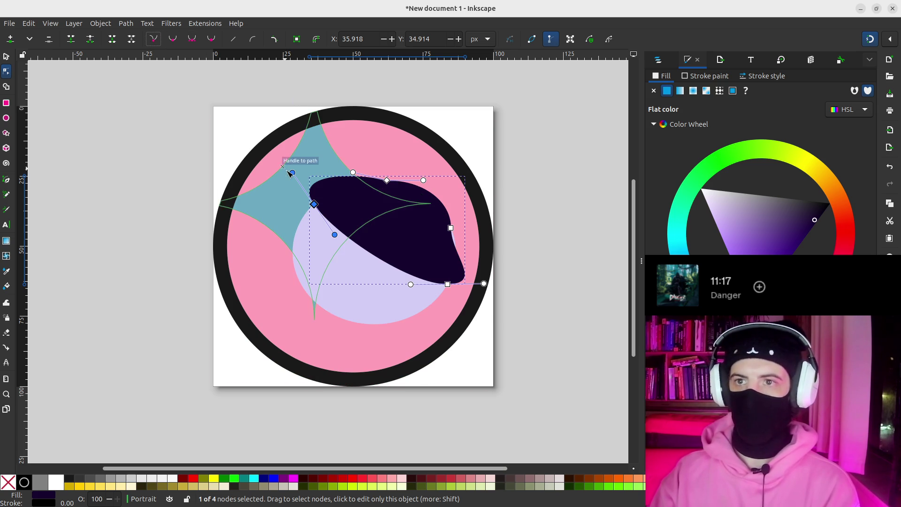
{"action": "left_click_drag", "start_coordinate": [294, 175], "coordinate": [313, 176]}
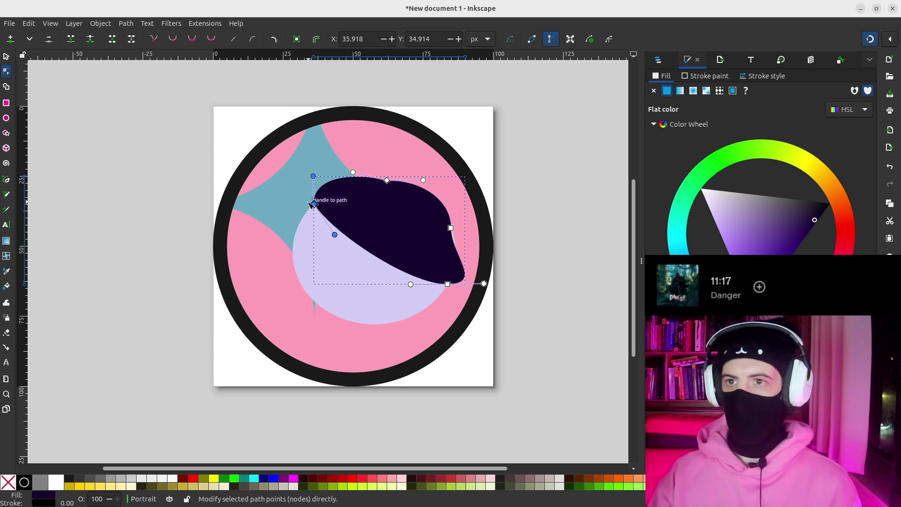
Insert a new node between the left and top nodes, then deselect.
{"action": "key", "text": "Escape"}
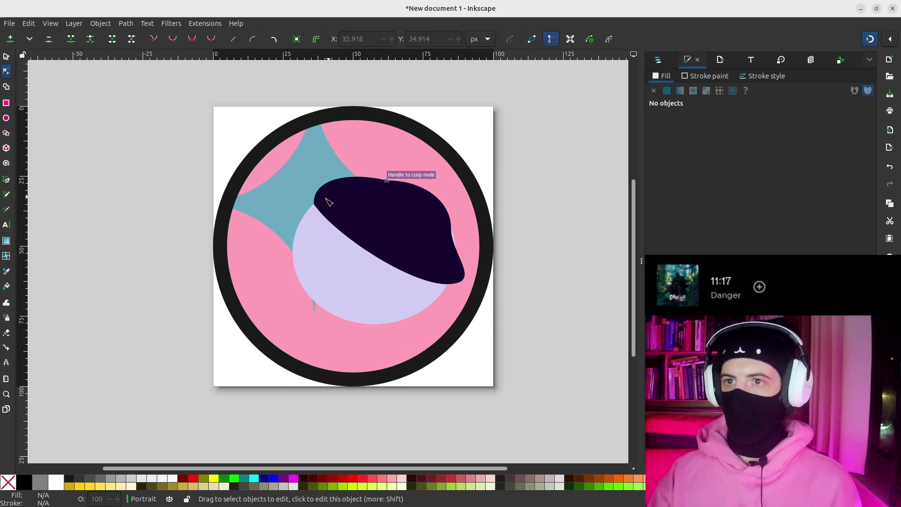
{"action": "left_click", "coordinate": [332, 200]}
{"action": "left_click", "coordinate": [316, 206]}
{"action": "left_click", "coordinate": [386, 180], "text": "shift"}
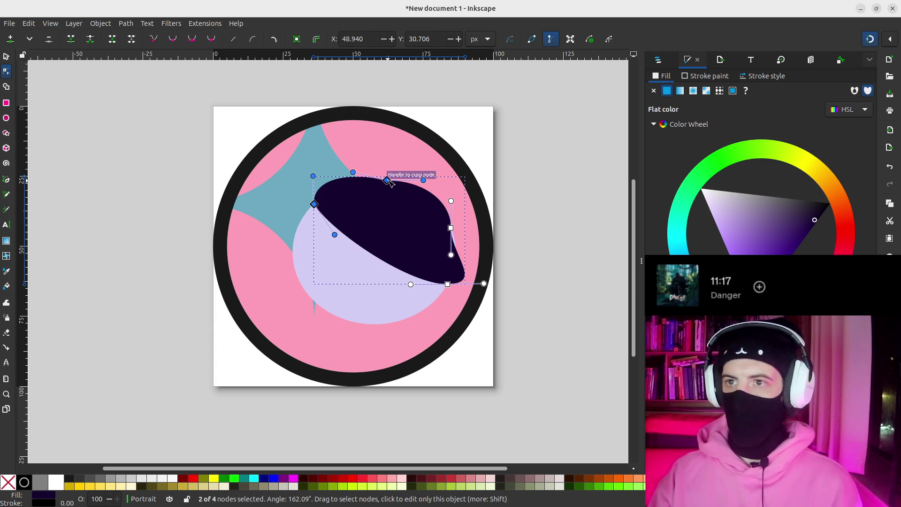
{"action": "left_click", "coordinate": [10, 42]}
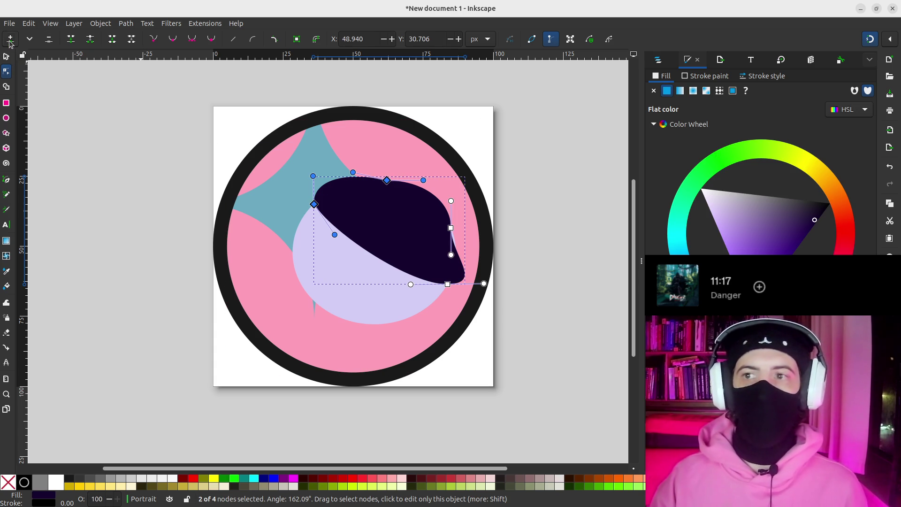
{"action": "left_click", "coordinate": [341, 188]}
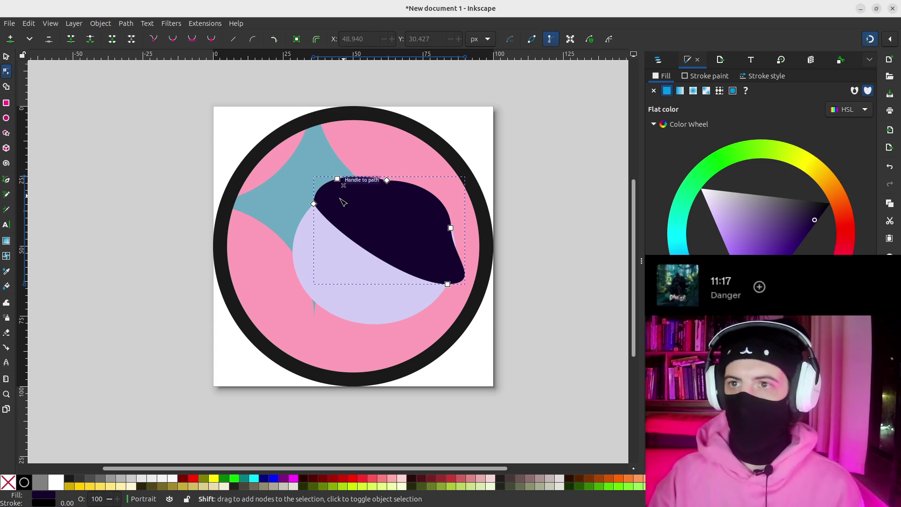
{"action": "scroll", "coordinate": [341, 202], "scroll_direction": "up", "scroll_amount": 5}
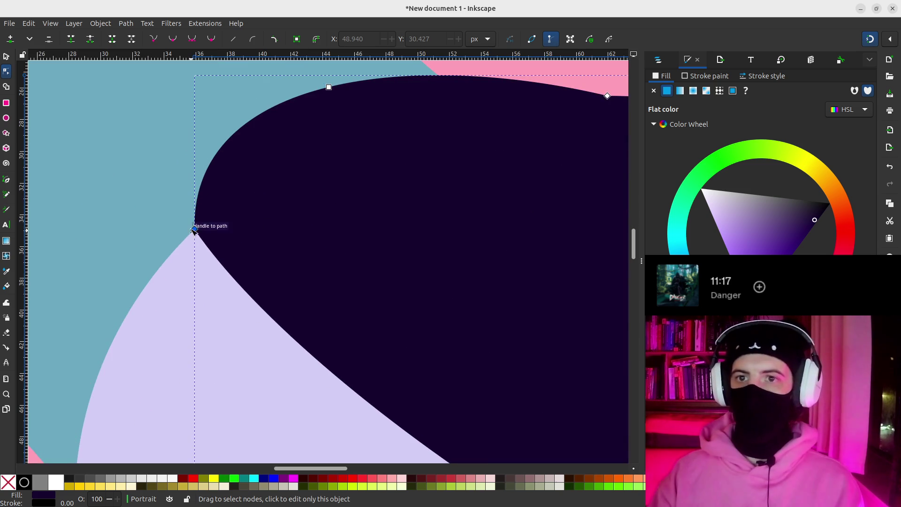
Round the upper-left corner by moving its node down-left and reshaping its handles.
{"action": "left_click", "coordinate": [195, 230]}
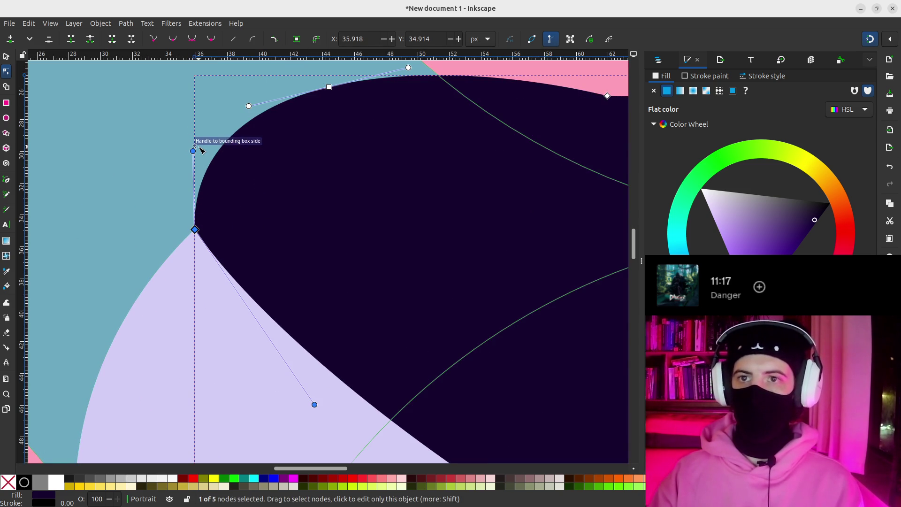
{"action": "left_click_drag", "start_coordinate": [193, 152], "coordinate": [177, 154]}
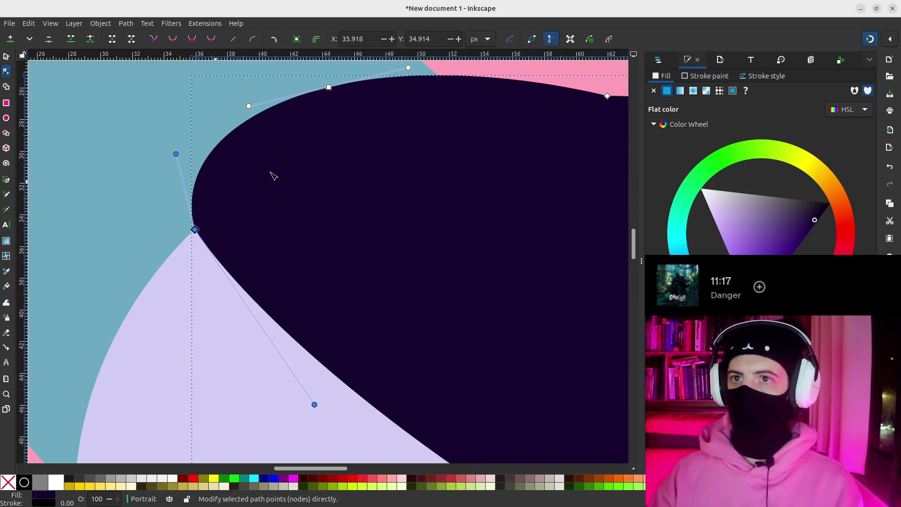
{"action": "mouse_move", "coordinate": [334, 90]}
{"action": "left_mouse_down"}
{"action": "mouse_move", "coordinate": [306, 94]}
{"action": "mouse_move", "coordinate": [221, 165]}
{"action": "mouse_move", "coordinate": [243, 181]}
{"action": "mouse_move", "coordinate": [256, 167]}
{"action": "left_mouse_up"}
{"action": "left_click_drag", "start_coordinate": [179, 156], "coordinate": [185, 153]}
{"action": "left_click_drag", "start_coordinate": [237, 172], "coordinate": [207, 180]}
{"action": "mouse_move", "coordinate": [125, 197]}
{"action": "left_mouse_down"}
{"action": "mouse_move", "coordinate": [150, 215]}
{"action": "mouse_move", "coordinate": [147, 197]}
{"action": "left_mouse_up"}
{"action": "left_click", "coordinate": [207, 182]}
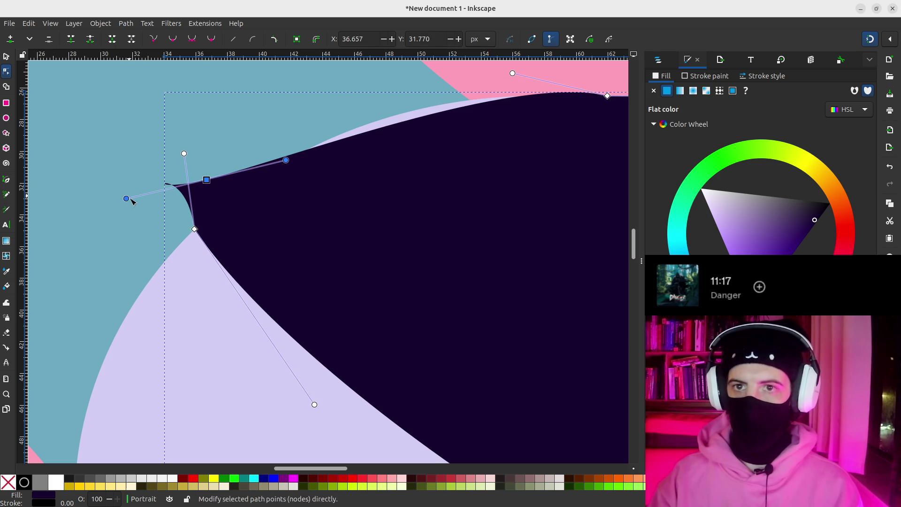
{"action": "mouse_move", "coordinate": [126, 201]}
{"action": "left_mouse_down"}
{"action": "mouse_move", "coordinate": [203, 182]}
{"action": "mouse_move", "coordinate": [192, 179]}
{"action": "mouse_move", "coordinate": [188, 213]}
{"action": "left_mouse_up"}
{"action": "mouse_move", "coordinate": [206, 180]}
{"action": "left_mouse_down"}
{"action": "mouse_move", "coordinate": [196, 202]}
{"action": "mouse_move", "coordinate": [201, 187]}
{"action": "mouse_move", "coordinate": [188, 198]}
{"action": "left_mouse_up"}
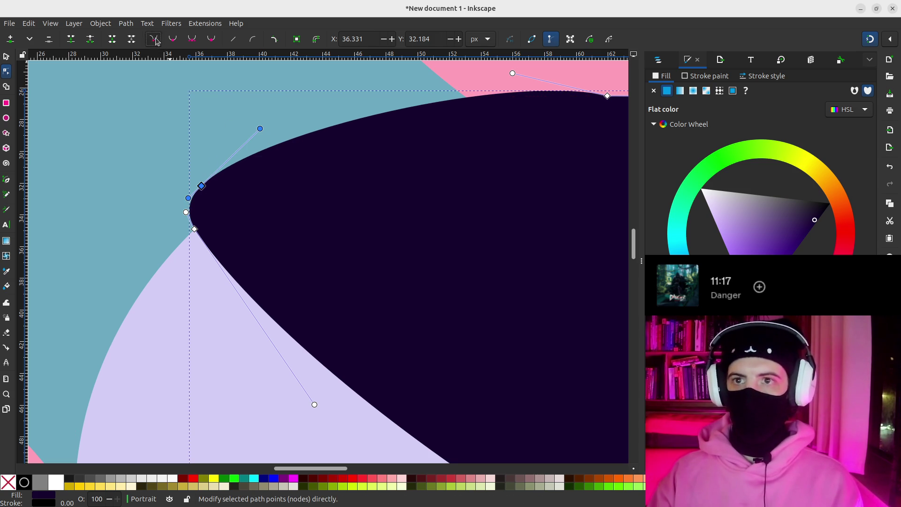
{"action": "left_click_drag", "start_coordinate": [260, 129], "coordinate": [274, 185]}
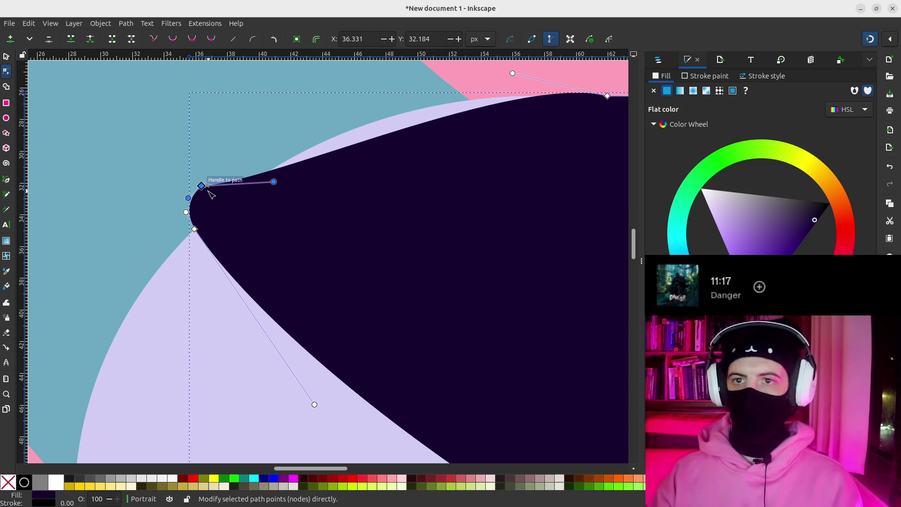
Insert a node midway along the top edge and move it toward the upper-left tip.
{"action": "left_click", "coordinate": [608, 96], "text": "shift"}
{"action": "left_click", "coordinate": [13, 42]}
{"action": "mouse_move", "coordinate": [397, 131]}
{"action": "left_mouse_down"}
{"action": "mouse_move", "coordinate": [284, 156]}
{"action": "mouse_move", "coordinate": [315, 145]}
{"action": "left_mouse_up"}
{"action": "key", "text": "ctrl+z"}
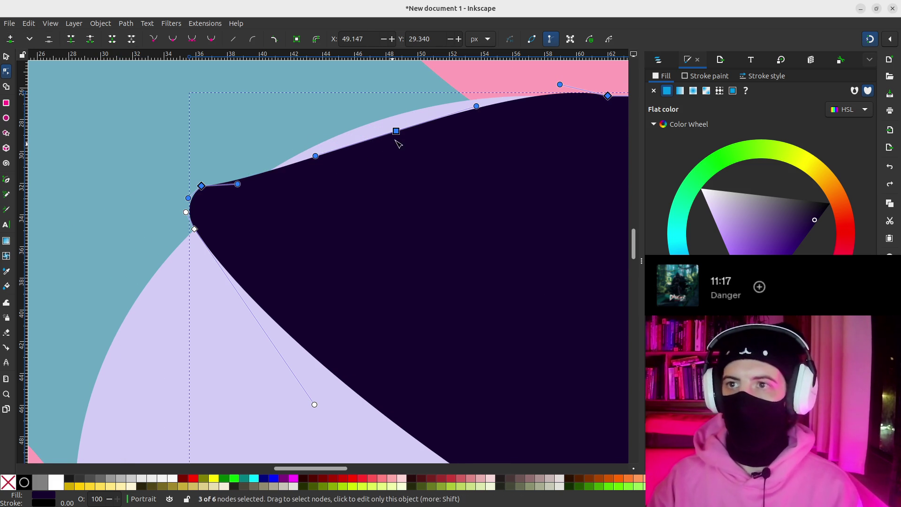
{"action": "left_click", "coordinate": [397, 131]}
{"action": "mouse_move", "coordinate": [392, 133]}
{"action": "left_mouse_down"}
{"action": "mouse_move", "coordinate": [238, 171]}
{"action": "mouse_move", "coordinate": [229, 186]}
{"action": "mouse_move", "coordinate": [247, 169]}
{"action": "left_mouse_up"}
Raise the upper-left tip node, shorten its handle, and delete the neighbouring node.
{"action": "left_click", "coordinate": [201, 186]}
{"action": "mouse_move", "coordinate": [201, 186]}
{"action": "left_mouse_down"}
{"action": "mouse_move", "coordinate": [210, 163]}
{"action": "mouse_move", "coordinate": [247, 164]}
{"action": "left_mouse_up"}
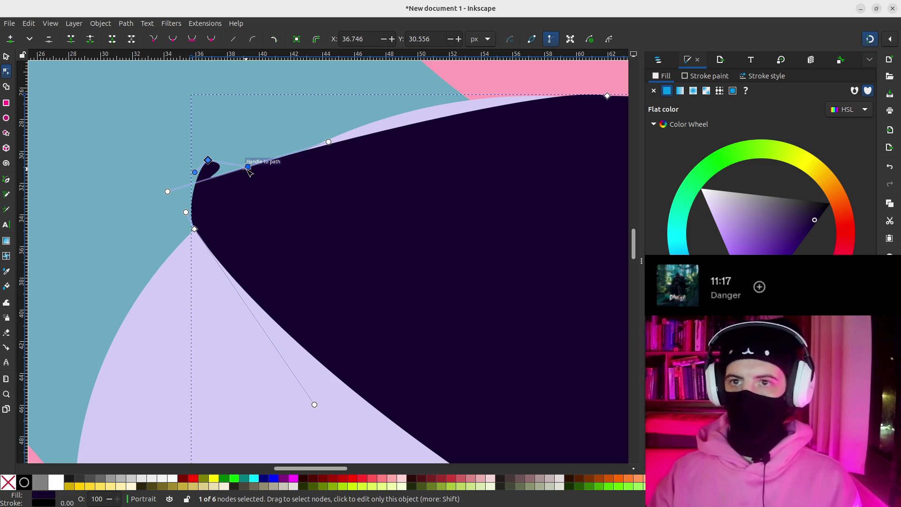
{"action": "mouse_move", "coordinate": [169, 190]}
{"action": "left_mouse_down"}
{"action": "mouse_move", "coordinate": [248, 172]}
{"action": "mouse_move", "coordinate": [220, 187]}
{"action": "mouse_move", "coordinate": [230, 185]}
{"action": "mouse_move", "coordinate": [236, 161]}
{"action": "mouse_move", "coordinate": [248, 155]}
{"action": "left_mouse_up"}
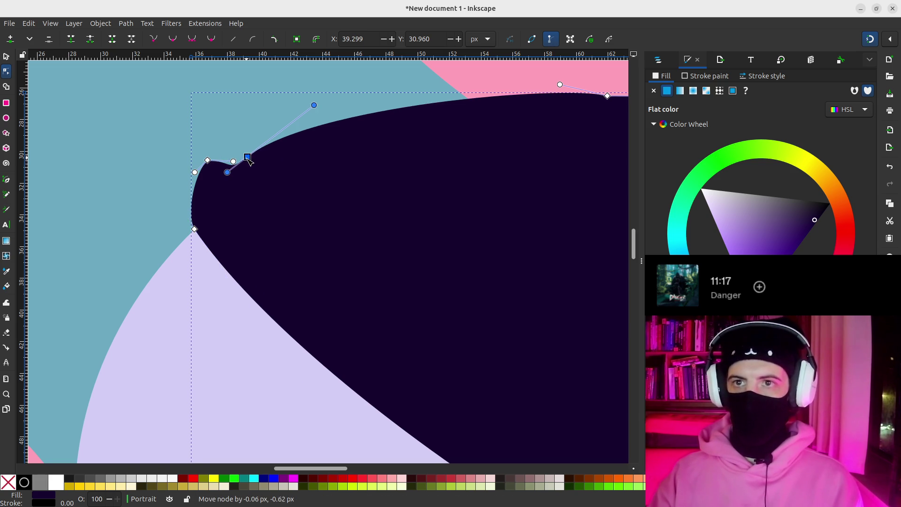
{"action": "left_click", "coordinate": [234, 177]}
{"action": "left_click", "coordinate": [244, 173]}
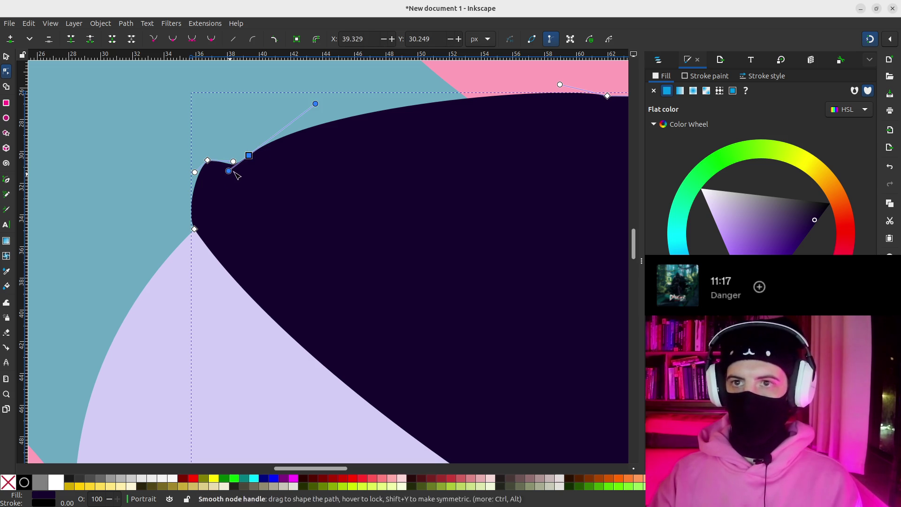
{"action": "left_click_drag", "start_coordinate": [231, 172], "coordinate": [228, 165]}
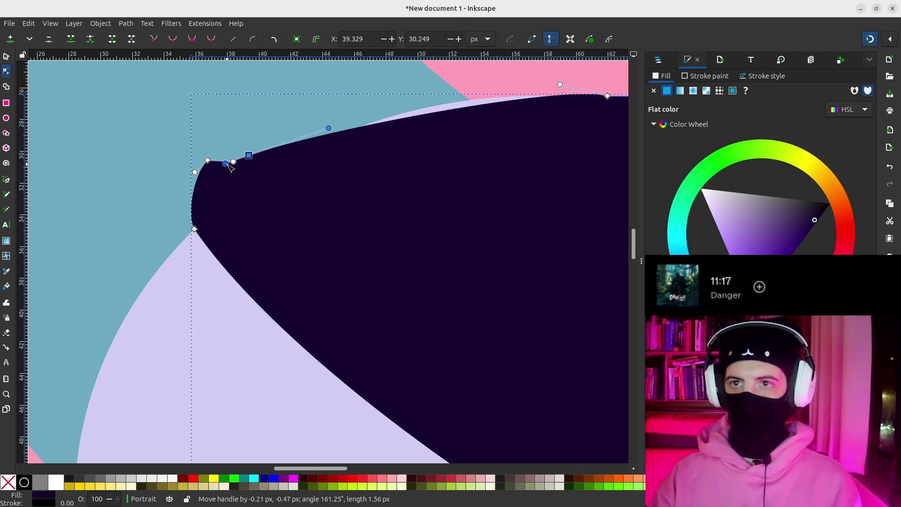
{"action": "key", "text": "Delete"}
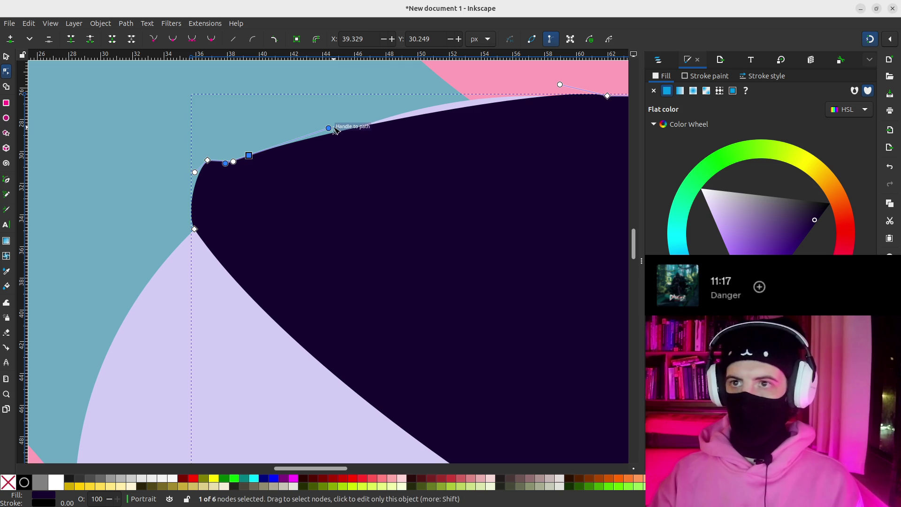
Flatten the top curve and fine-tune the nodes near the upper-left tip.
{"action": "left_click_drag", "start_coordinate": [328, 128], "coordinate": [322, 100]}
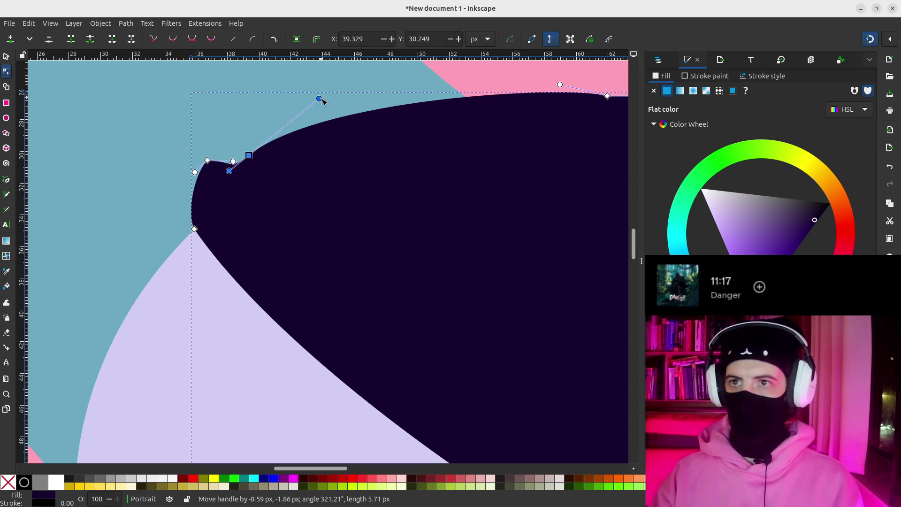
{"action": "left_click_drag", "start_coordinate": [207, 163], "coordinate": [205, 179]}
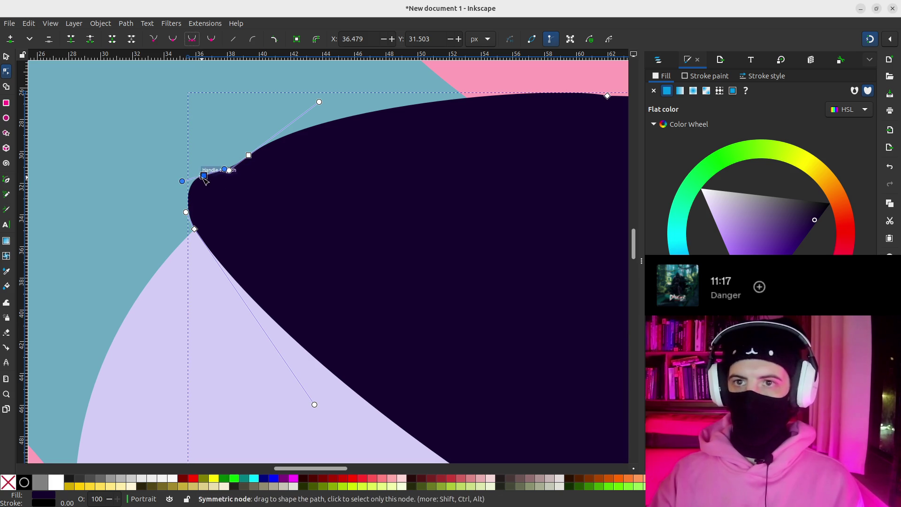
{"action": "left_click_drag", "start_coordinate": [182, 182], "coordinate": [182, 189]}
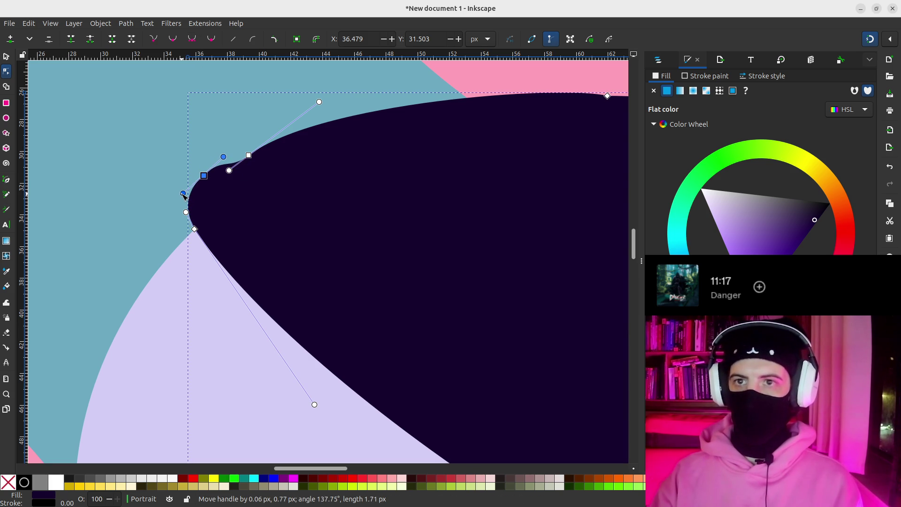
{"action": "left_click_drag", "start_coordinate": [249, 156], "coordinate": [272, 141]}
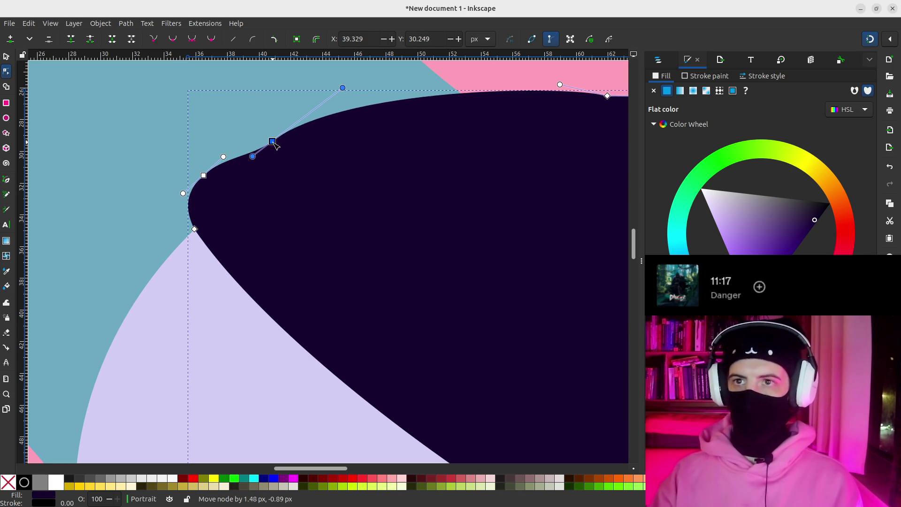
Make the top-edge node symmetric and slide it up-right for a smooth top curve.
{"action": "left_click", "coordinate": [196, 41]}
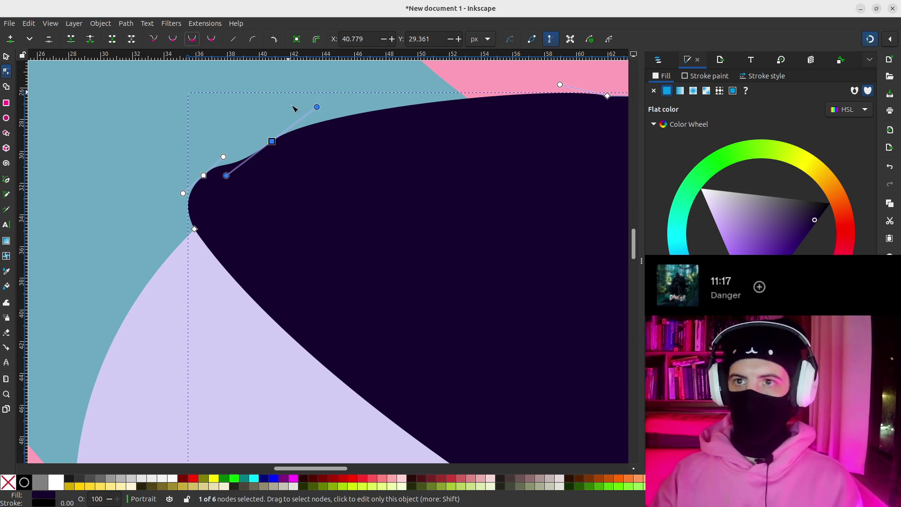
{"action": "left_click_drag", "start_coordinate": [225, 176], "coordinate": [223, 157]}
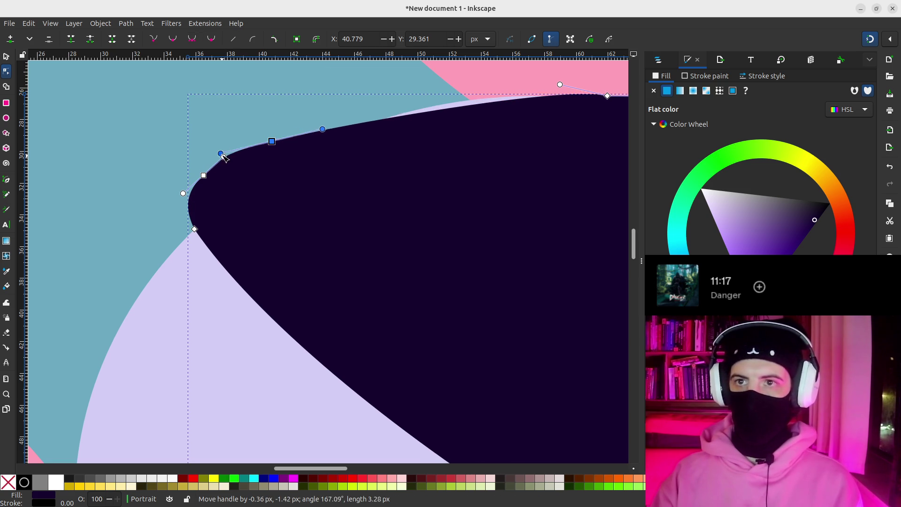
{"action": "left_click_drag", "start_coordinate": [272, 141], "coordinate": [362, 106]}
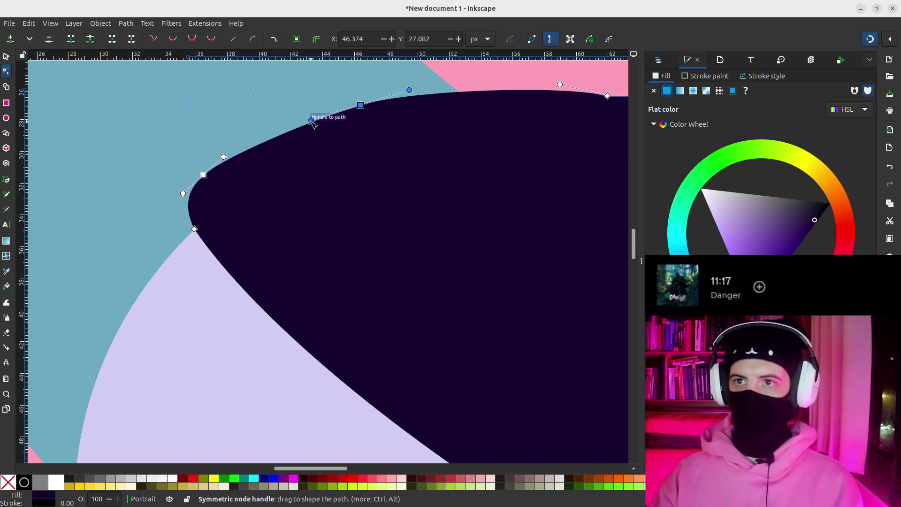
{"action": "left_click_drag", "start_coordinate": [311, 120], "coordinate": [309, 116]}
{"action": "scroll", "coordinate": [447, 151], "scroll_direction": "down", "scroll_amount": 3, "text": "ctrl"}
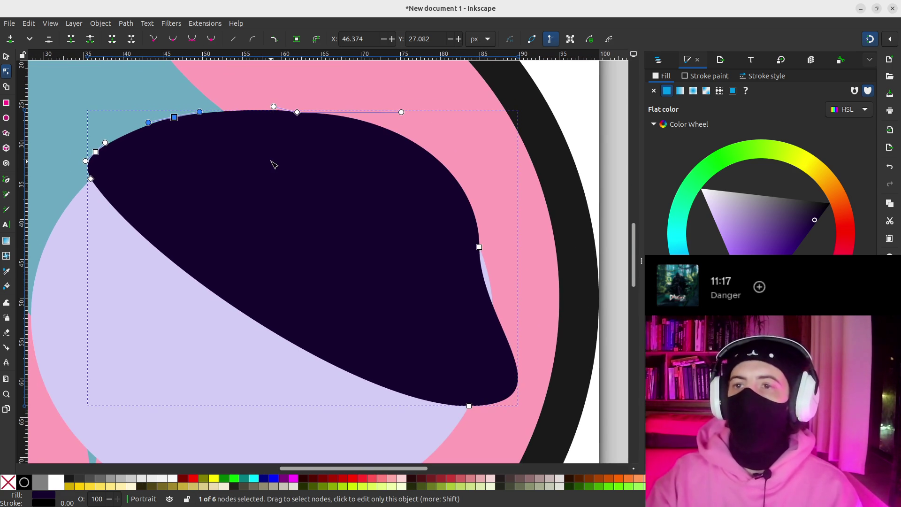
Shift the top node right, make it symmetric, and tilt its handles.
{"action": "left_click_drag", "start_coordinate": [297, 113], "coordinate": [331, 113]}
{"action": "left_click", "coordinate": [196, 41]}
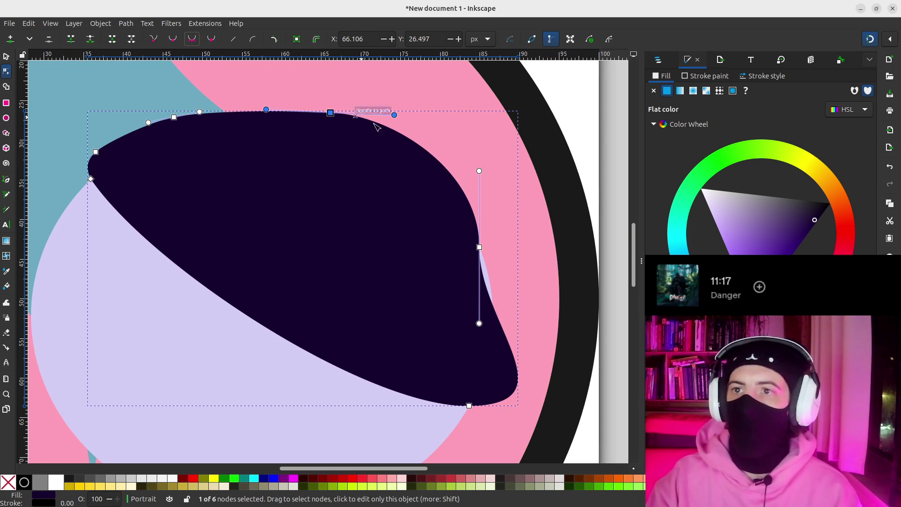
{"action": "left_click_drag", "start_coordinate": [395, 115], "coordinate": [397, 127]}
Push the right-side node outward and tilt its handles into one smooth sweep.
{"action": "scroll", "coordinate": [465, 239], "scroll_direction": "up", "scroll_amount": 2, "text": "ctrl"}
{"action": "left_click", "coordinate": [474, 232]}
{"action": "left_click_drag", "start_coordinate": [483, 234], "coordinate": [502, 232]}
{"action": "mouse_move", "coordinate": [489, 78]}
{"action": "left_mouse_down"}
{"action": "mouse_move", "coordinate": [452, 119]}
{"action": "mouse_move", "coordinate": [446, 142]}
{"action": "left_mouse_up"}
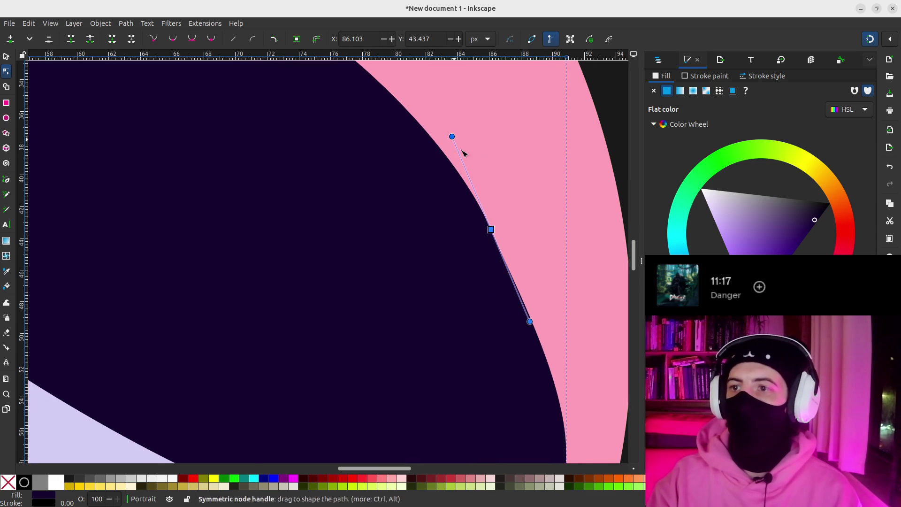
{"action": "scroll", "coordinate": [504, 236], "scroll_direction": "down", "scroll_amount": 2}
{"action": "scroll", "coordinate": [463, 256], "scroll_direction": "down", "scroll_amount": 2, "text": "ctrl"}
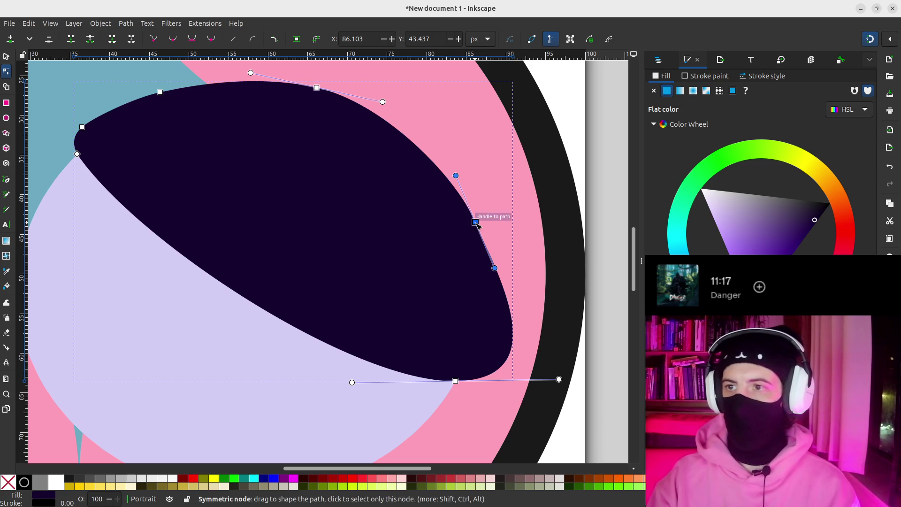
Round the lower-right corner by moving the right node down-left and shortening its handle.
{"action": "left_click", "coordinate": [458, 382], "text": "shift"}
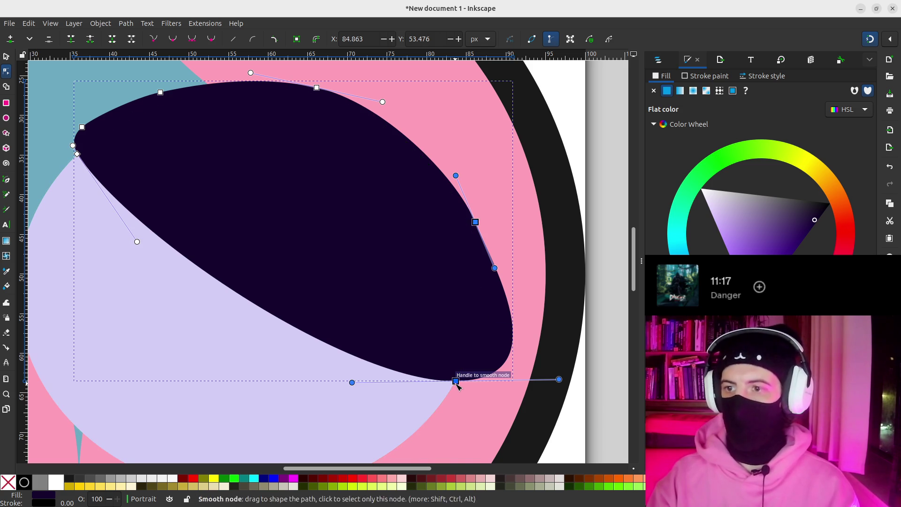
{"action": "left_click", "coordinate": [11, 38]}
{"action": "left_click_drag", "start_coordinate": [516, 315], "coordinate": [503, 337]}
{"action": "key", "text": "ctrl+z"}
{"action": "left_click", "coordinate": [512, 318]}
{"action": "mouse_move", "coordinate": [512, 318]}
{"action": "left_mouse_down"}
{"action": "mouse_move", "coordinate": [481, 348]}
{"action": "mouse_move", "coordinate": [425, 345]}
{"action": "mouse_move", "coordinate": [484, 353]}
{"action": "left_mouse_up"}
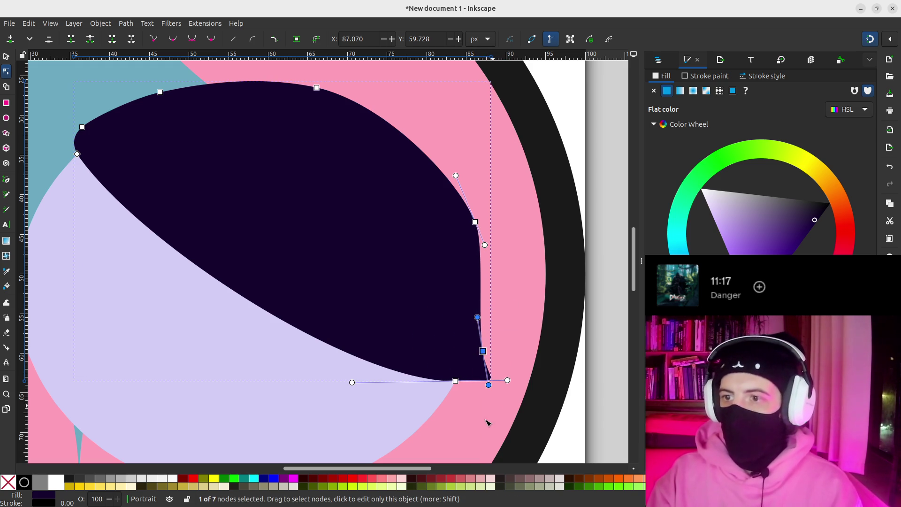
{"action": "mouse_move", "coordinate": [490, 386]}
{"action": "left_mouse_down"}
{"action": "mouse_move", "coordinate": [479, 364]}
{"action": "mouse_move", "coordinate": [495, 374]}
{"action": "mouse_move", "coordinate": [482, 374]}
{"action": "mouse_move", "coordinate": [486, 382]}
{"action": "left_mouse_up"}
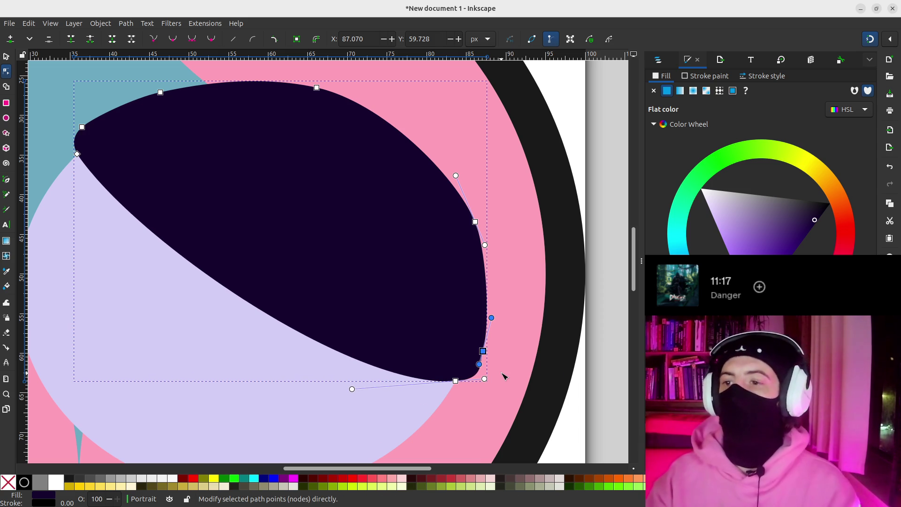
Add a node on the upper-left edge and pull it to smooth that edge.
{"action": "left_click", "coordinate": [83, 128]}
{"action": "left_click_drag", "start_coordinate": [82, 127], "coordinate": [79, 136]}
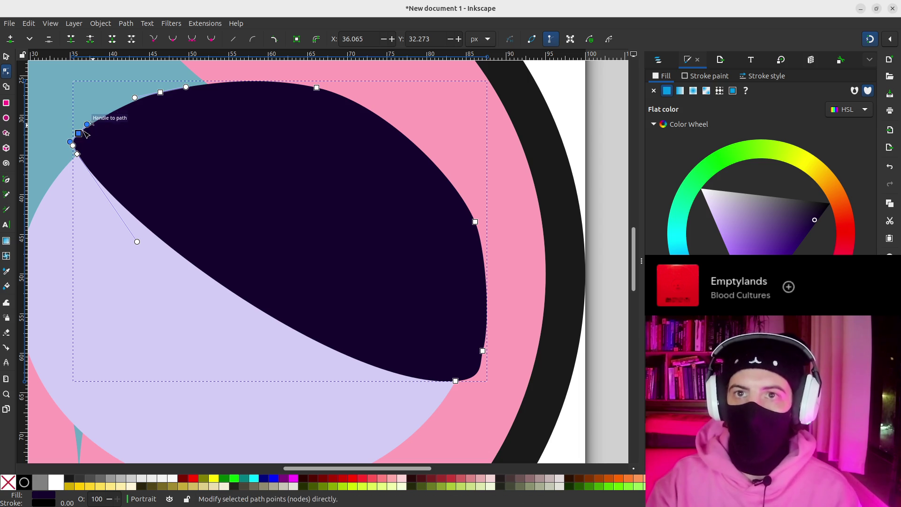
{"action": "double_click", "coordinate": [123, 108]}
{"action": "mouse_move", "coordinate": [123, 109]}
{"action": "left_mouse_down"}
{"action": "mouse_move", "coordinate": [113, 120]}
{"action": "mouse_move", "coordinate": [122, 105]}
{"action": "left_mouse_up"}
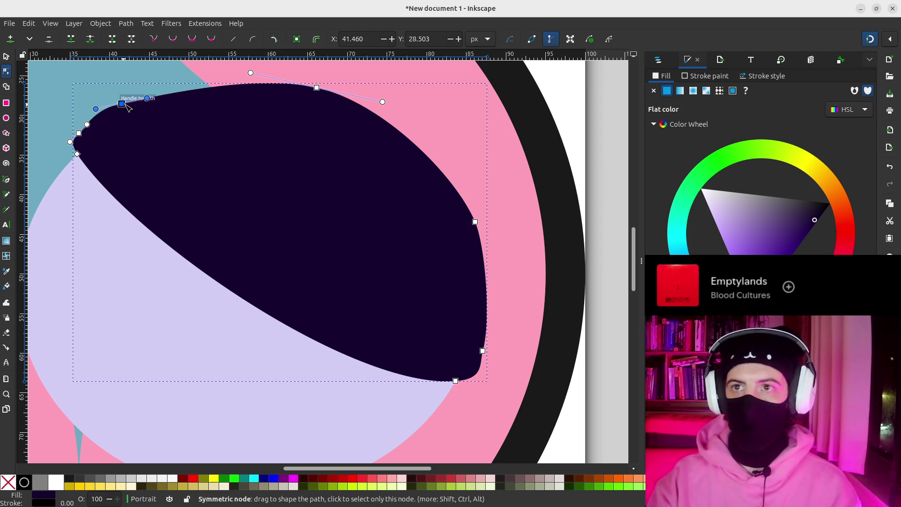
Adjust the lower-right node's handle to tidy the rounded corner.
{"action": "left_click", "coordinate": [483, 351]}
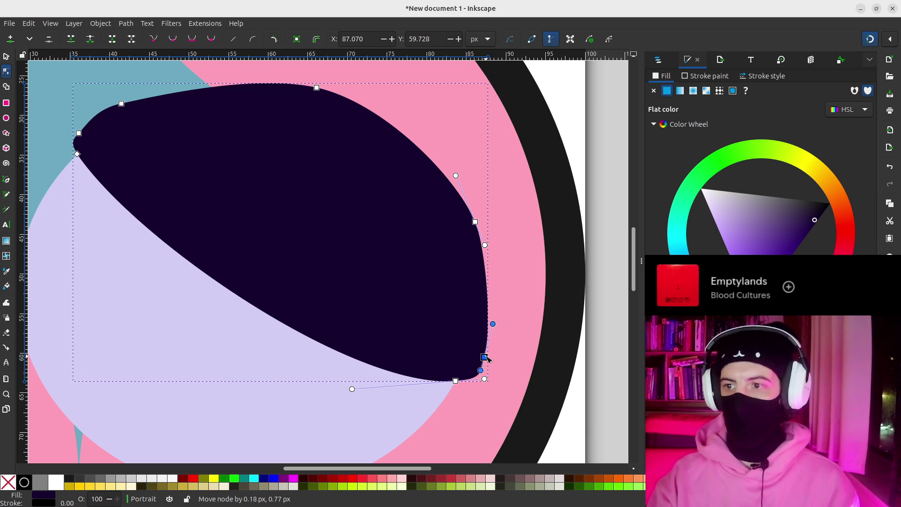
{"action": "left_click_drag", "start_coordinate": [493, 325], "coordinate": [490, 347]}
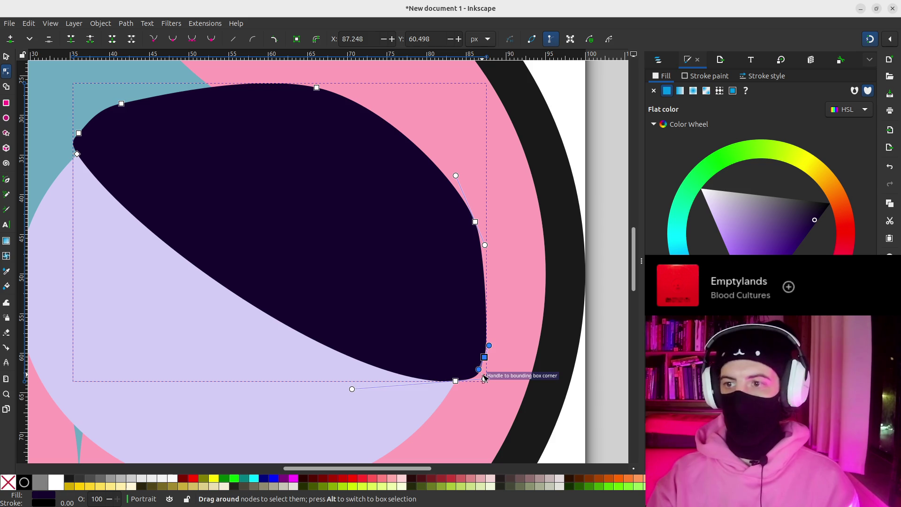
{"action": "left_click", "coordinate": [460, 378]}
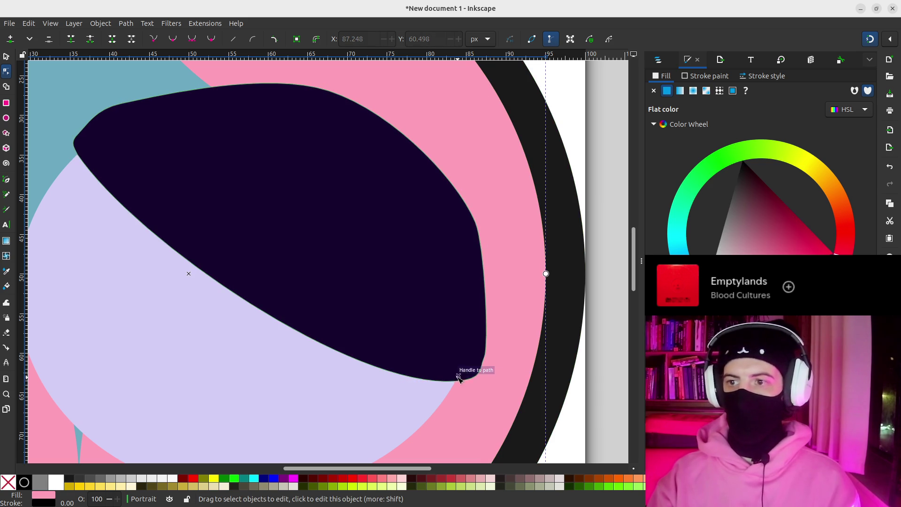
Adjust the bottom handle and drag the right node down to widen the lower right.
{"action": "key", "text": "ctrl+z"}
{"action": "left_click", "coordinate": [536, 300]}
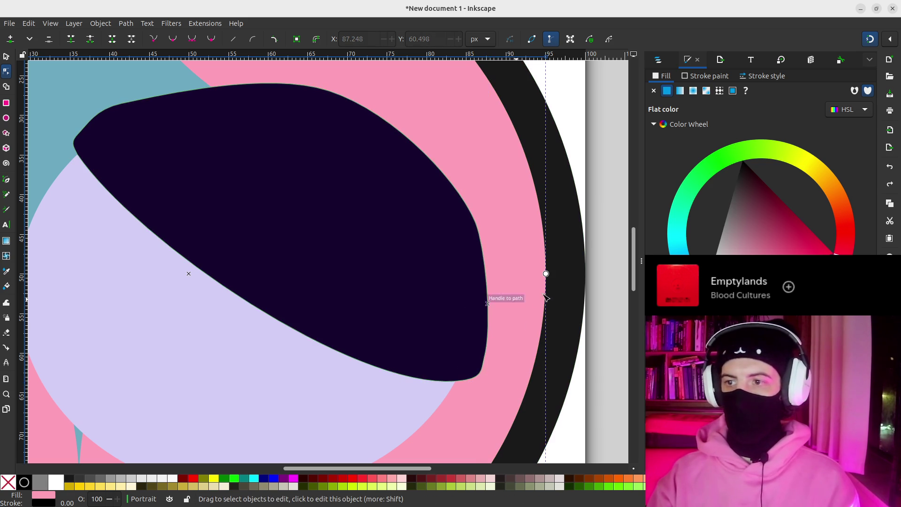
{"action": "left_click", "coordinate": [472, 368]}
{"action": "left_click", "coordinate": [456, 381]}
{"action": "left_click_drag", "start_coordinate": [483, 378], "coordinate": [479, 382]}
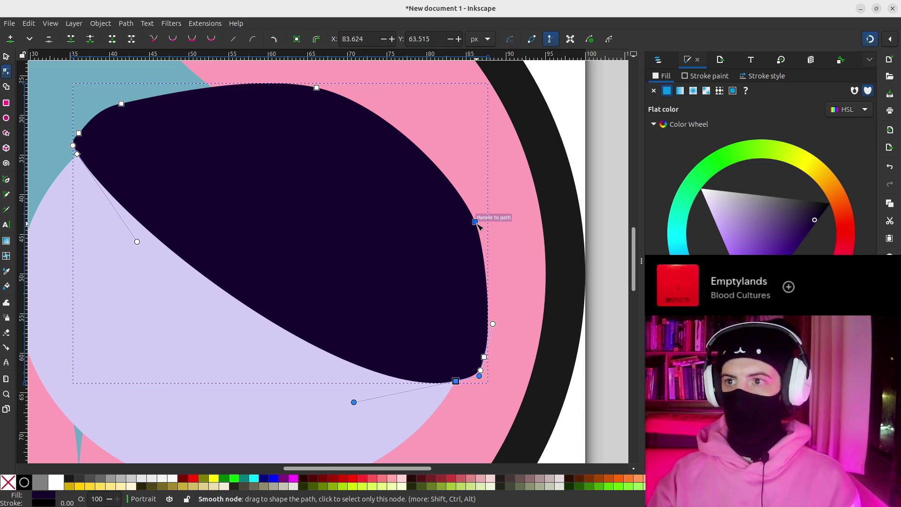
{"action": "mouse_move", "coordinate": [476, 223]}
{"action": "left_mouse_down"}
{"action": "mouse_move", "coordinate": [493, 264]}
{"action": "mouse_move", "coordinate": [494, 323]}
{"action": "left_mouse_up"}
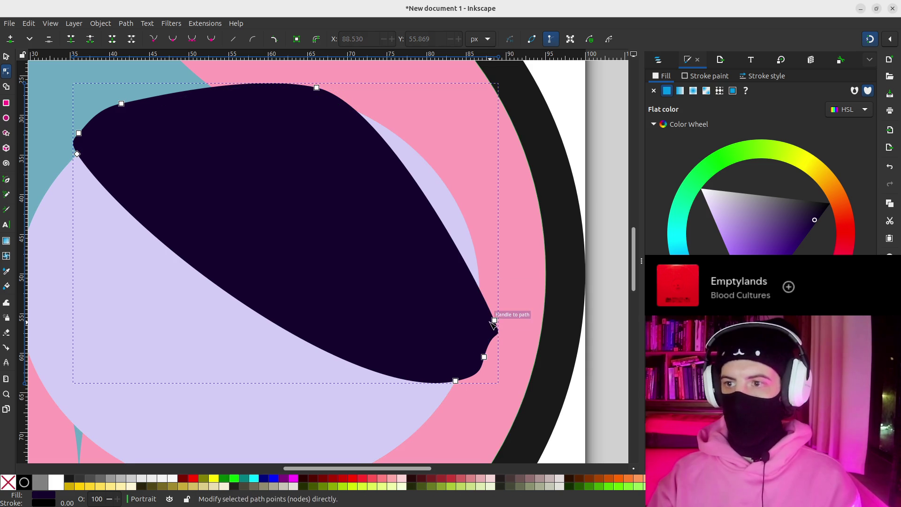
{"action": "mouse_move", "coordinate": [475, 274]}
{"action": "left_mouse_down"}
{"action": "mouse_move", "coordinate": [504, 266]}
{"action": "mouse_move", "coordinate": [494, 257]}
{"action": "left_mouse_up"}
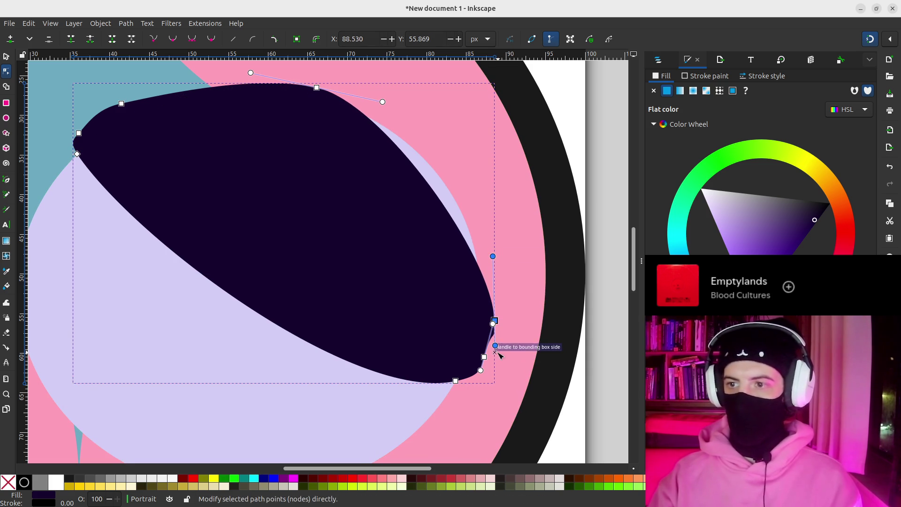
Select the top and right nodes together and shift them up and right.
{"action": "left_click", "coordinate": [316, 83]}
{"action": "left_click", "coordinate": [319, 92]}
{"action": "left_click", "coordinate": [316, 88]}
{"action": "left_click", "coordinate": [494, 321], "text": "shift"}
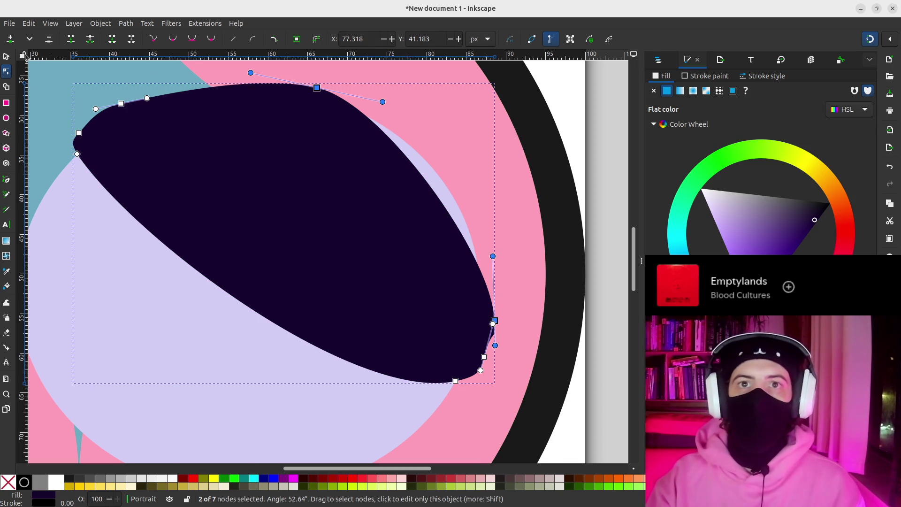
{"action": "left_click_drag", "start_coordinate": [435, 184], "coordinate": [453, 175]}
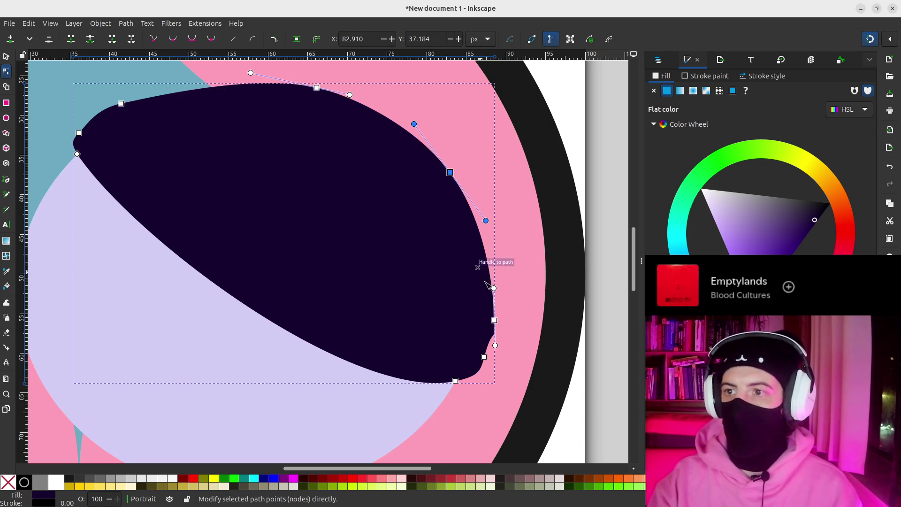